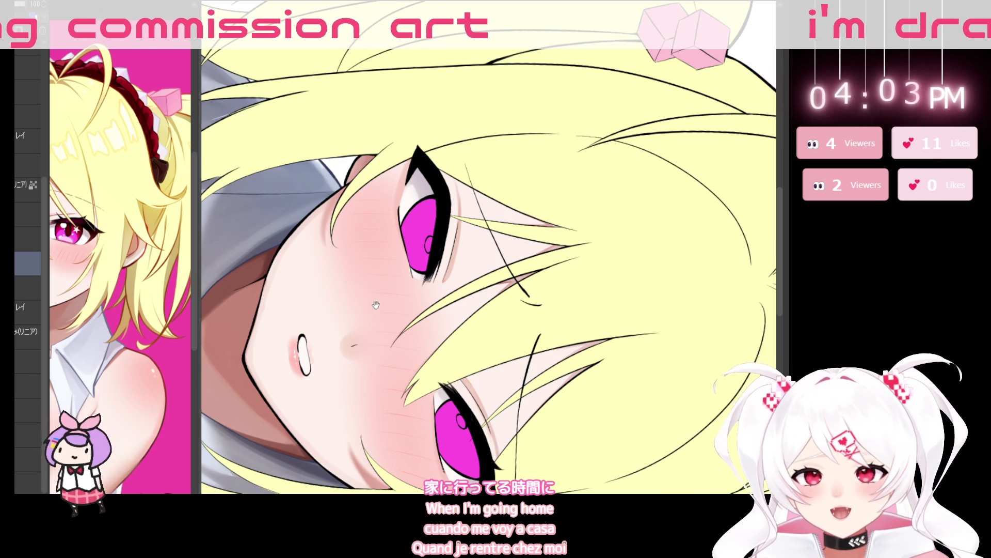
Nudge the view of the face, enlarge the brush one size, and rotate the canvas to a new angle
mouse_move(472, 355)
mouse_down()
mouse_move(612, 279)
mouse_move(506, 342)
mouse_up()
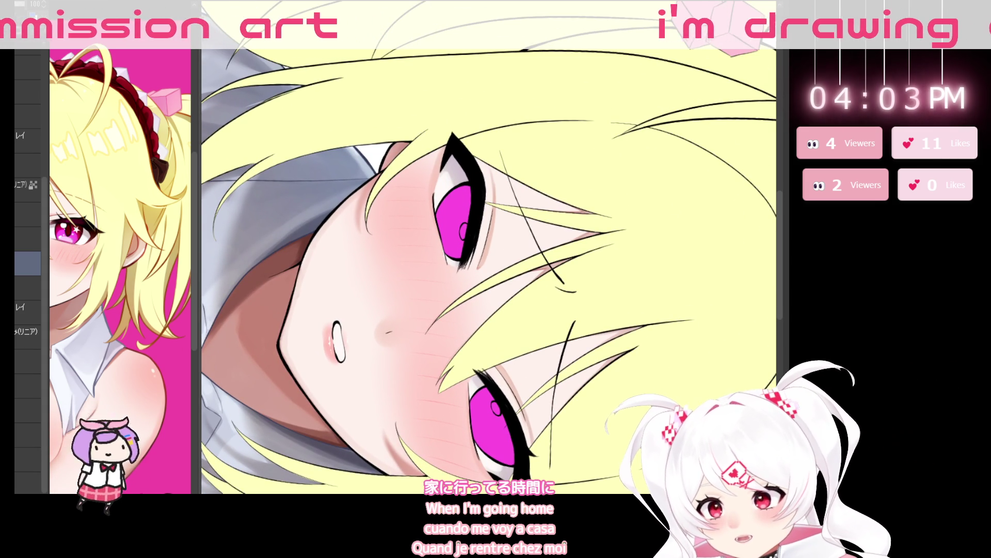
scroll(31, 247, down, 5)
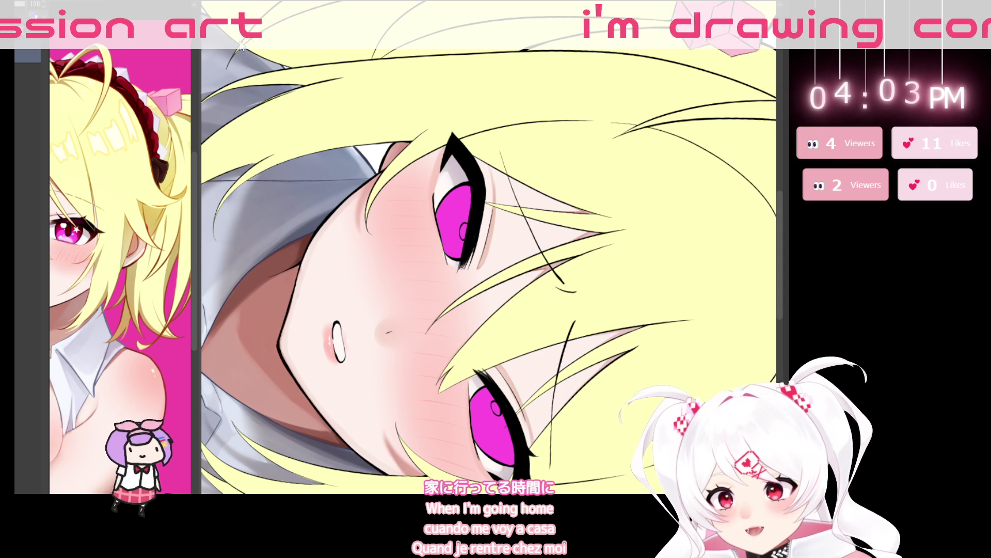
scroll(28, 258, up, 5)
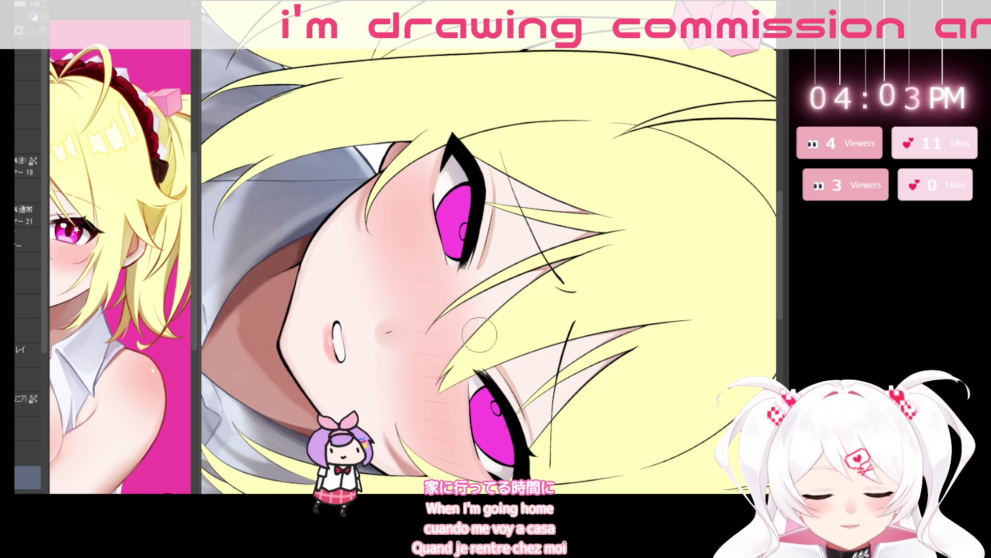
key(bracketright)
key(bracketright)
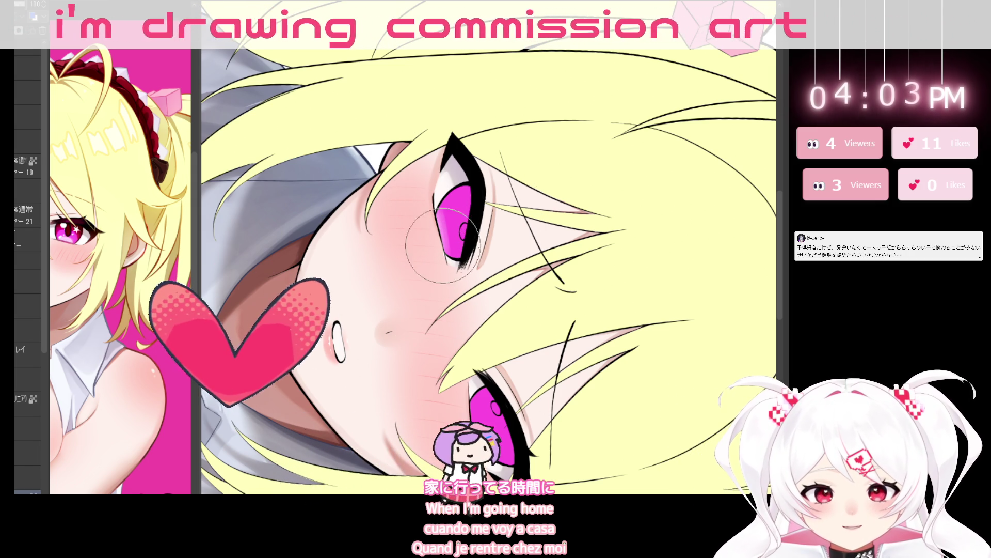
key(ctrl+at)
mouse_move(620, 199)
mouse_down()
mouse_move(587, 389)
mouse_move(565, 342)
mouse_move(529, 345)
mouse_up()
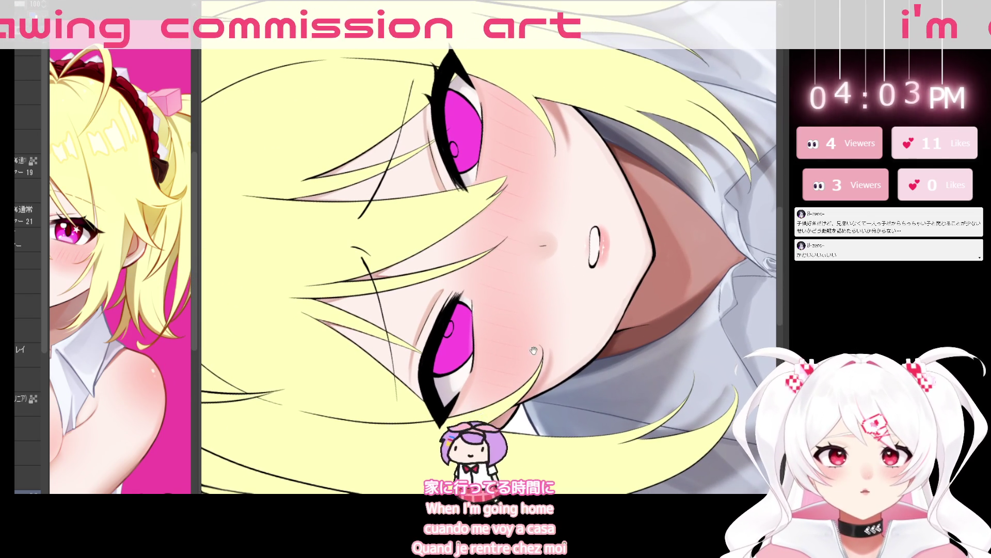
Rotate the canvas until the face lies nearly sideways, then sample the eye's magenta colour
drag(590, 376, 599, 361)
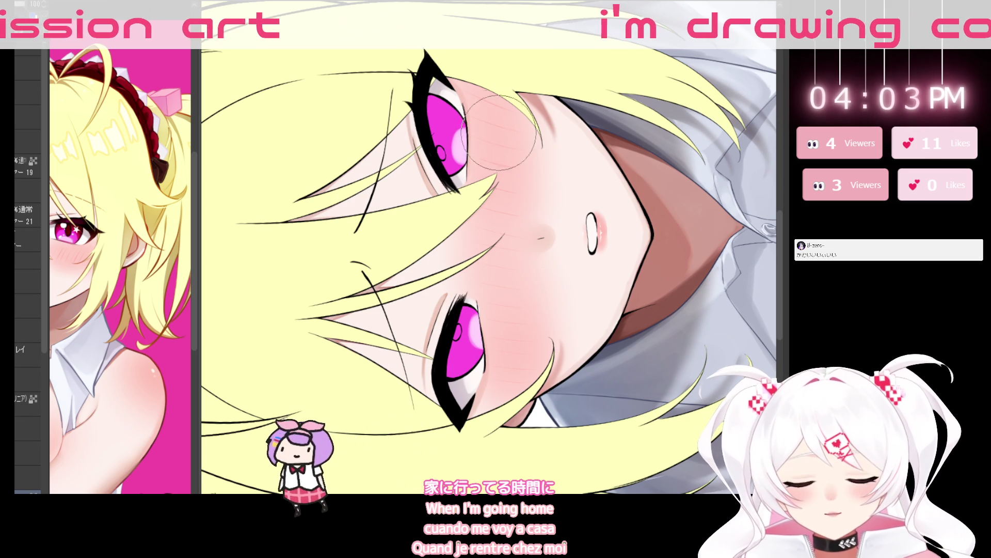
drag(468, 142, 521, 186)
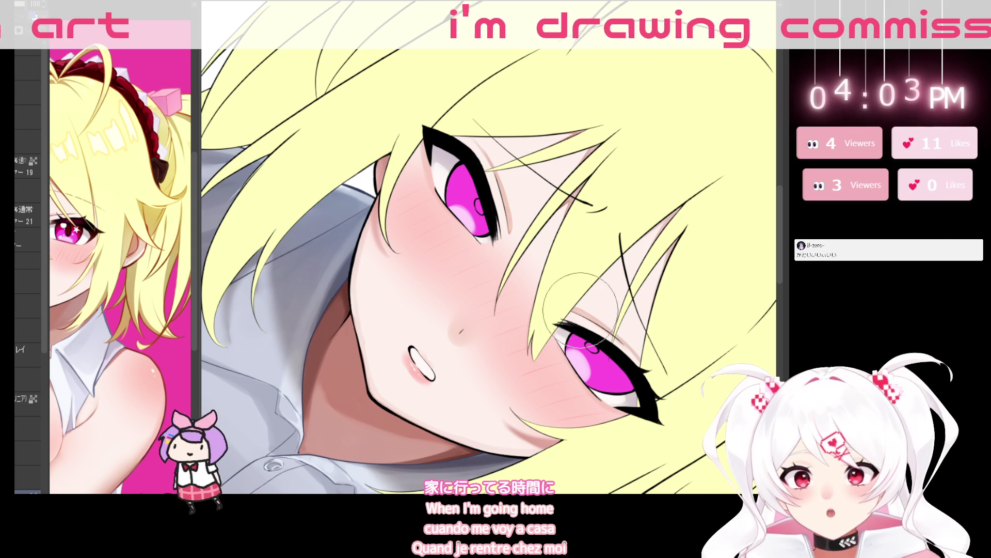
drag(633, 271, 594, 362)
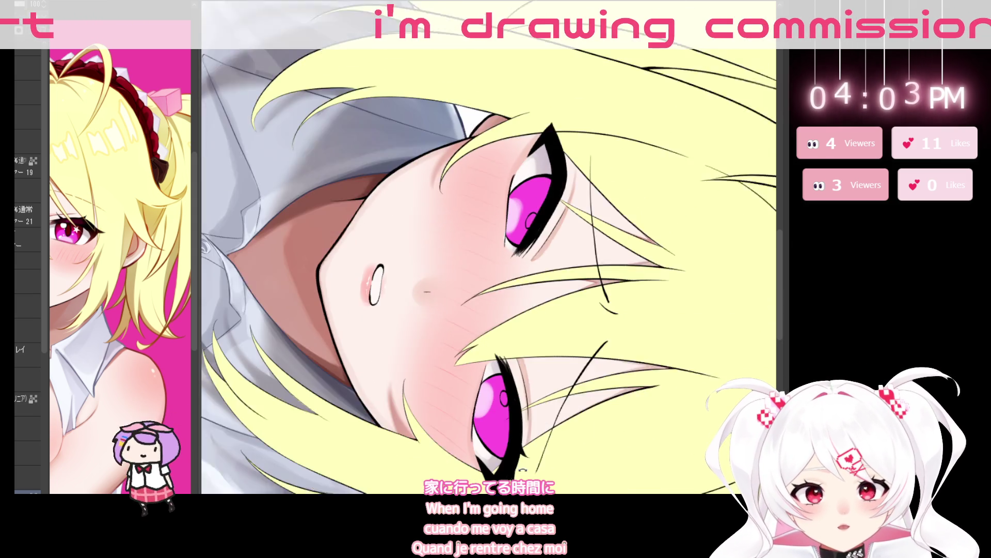
alt+click(531, 207)
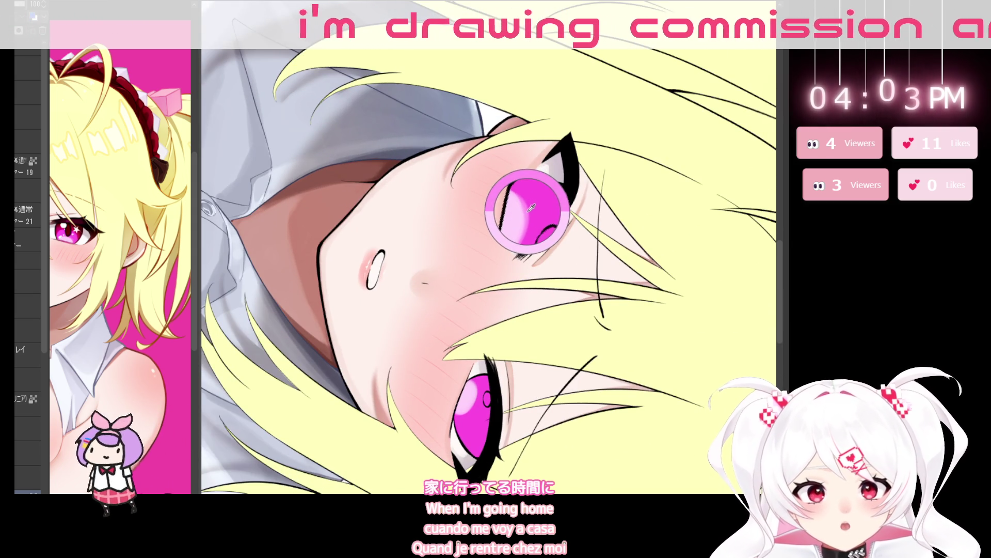
Rotate the canvas roughly 100° clockwise so the face lies sideways, then resample the magenta iris
mouse_move(606, 388)
mouse_down()
mouse_move(652, 300)
mouse_move(639, 202)
mouse_move(582, 189)
mouse_move(584, 171)
mouse_up()
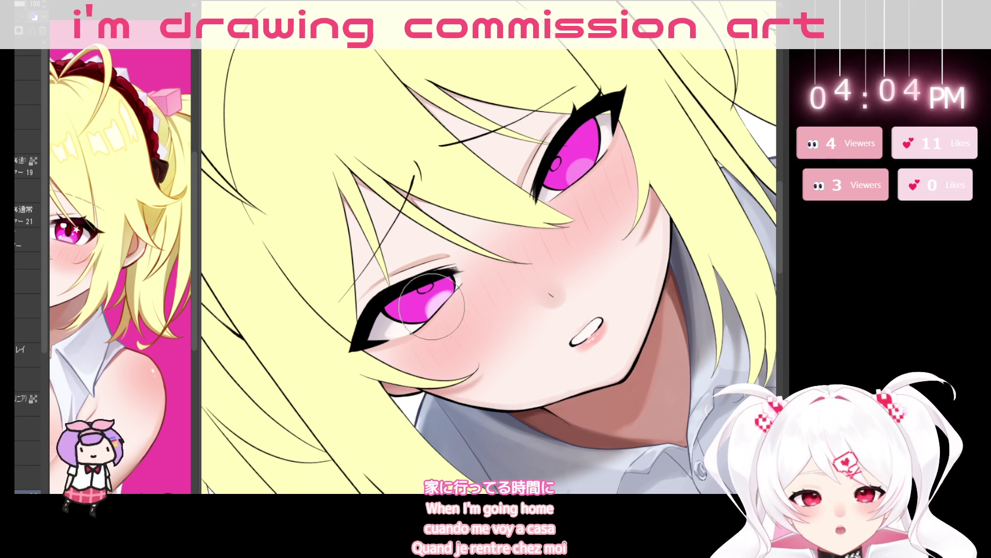
mouse_move(703, 237)
mouse_down()
mouse_move(684, 366)
mouse_move(577, 469)
mouse_move(485, 488)
mouse_up()
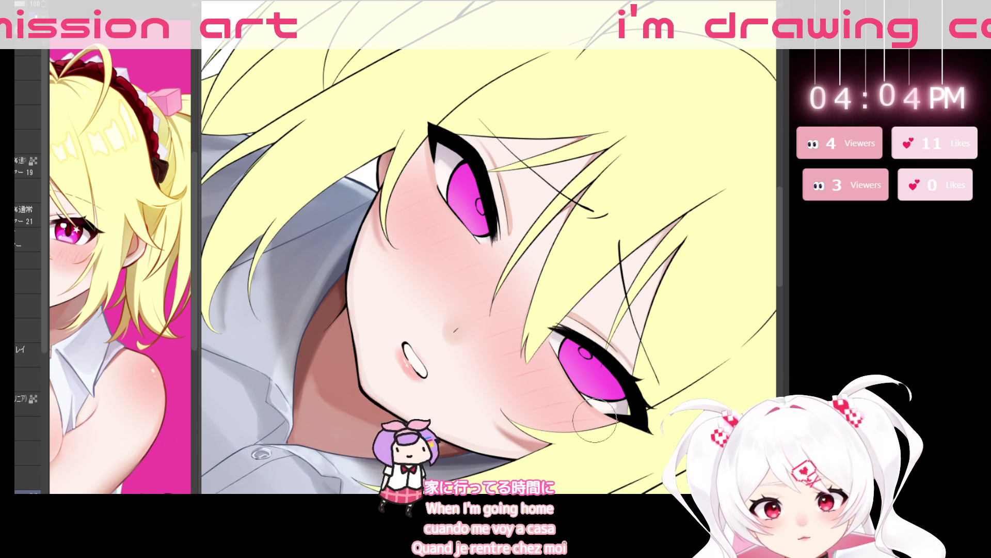
mouse_move(580, 396)
mouse_down()
mouse_move(513, 425)
mouse_move(477, 427)
mouse_up()
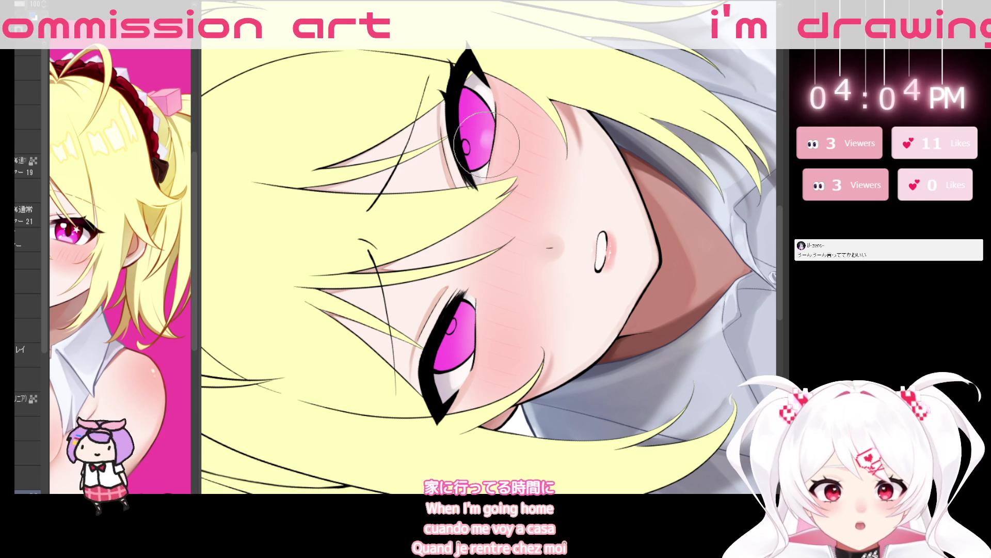
alt+click(487, 142)
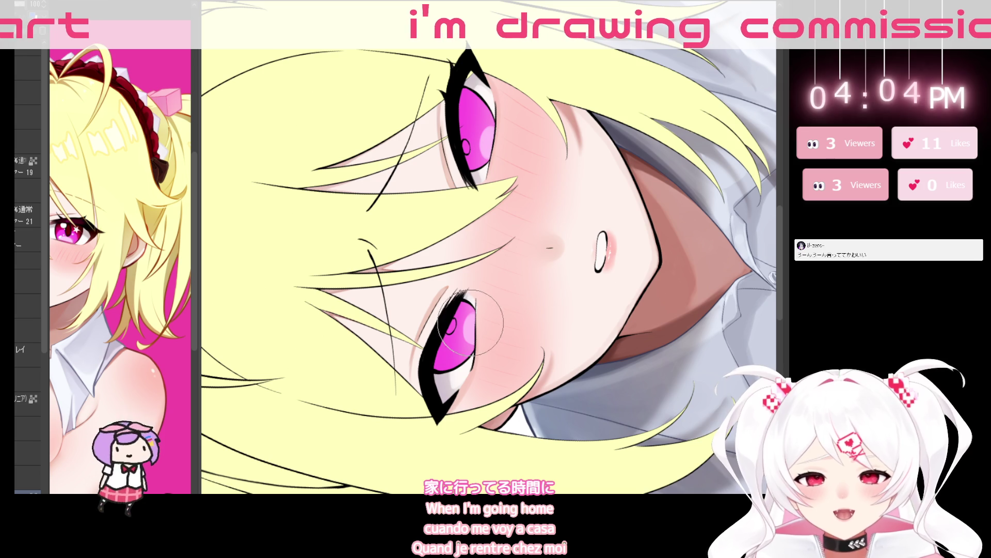
Restore the upright view, paint iris shading and highlights, then turn the canvas sideways for the eye
key(ctrl+0)
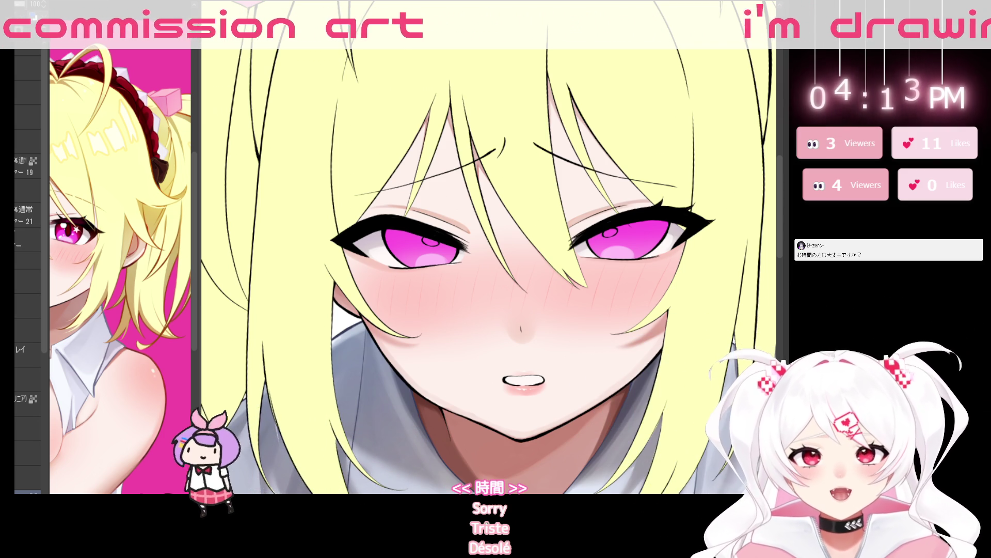
mouse_move(686, 164)
mouse_down()
mouse_move(708, 315)
mouse_move(654, 418)
mouse_move(568, 473)
mouse_up()
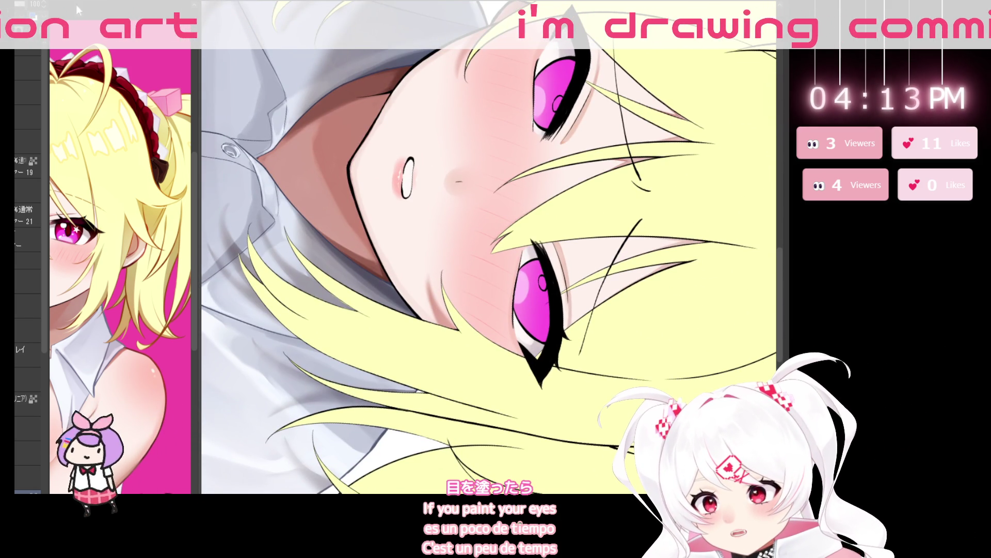
Sample the iris colour from the reference eye, reset and tilt the view, and zoom onto the lower eye
click(84, 228)
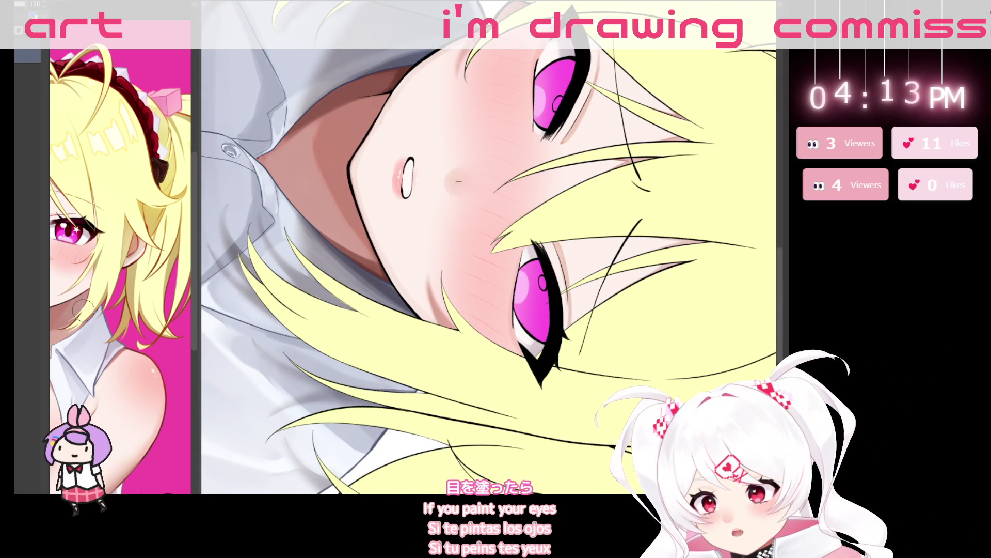
key(ctrl+@)
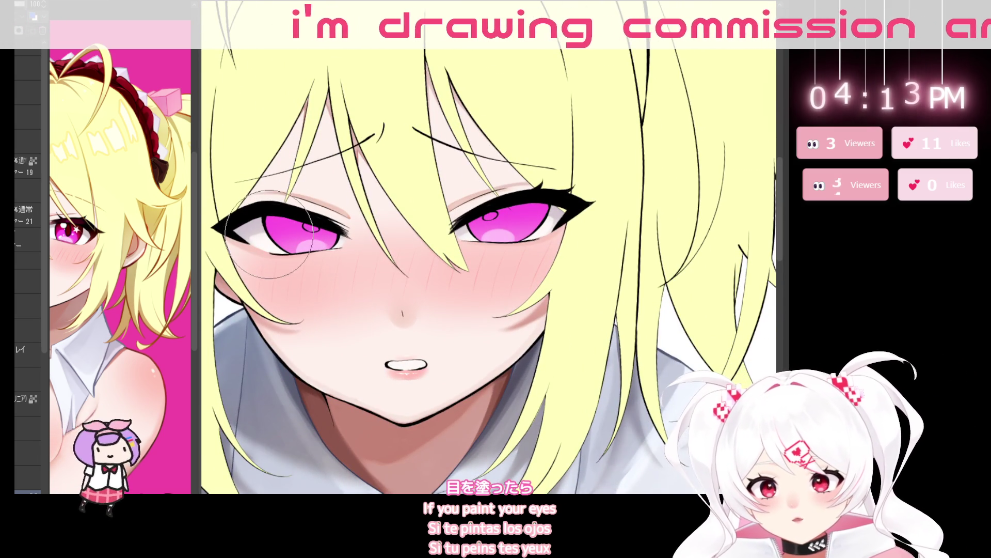
mouse_move(563, 305)
mouse_down()
mouse_move(592, 349)
mouse_move(442, 391)
mouse_up()
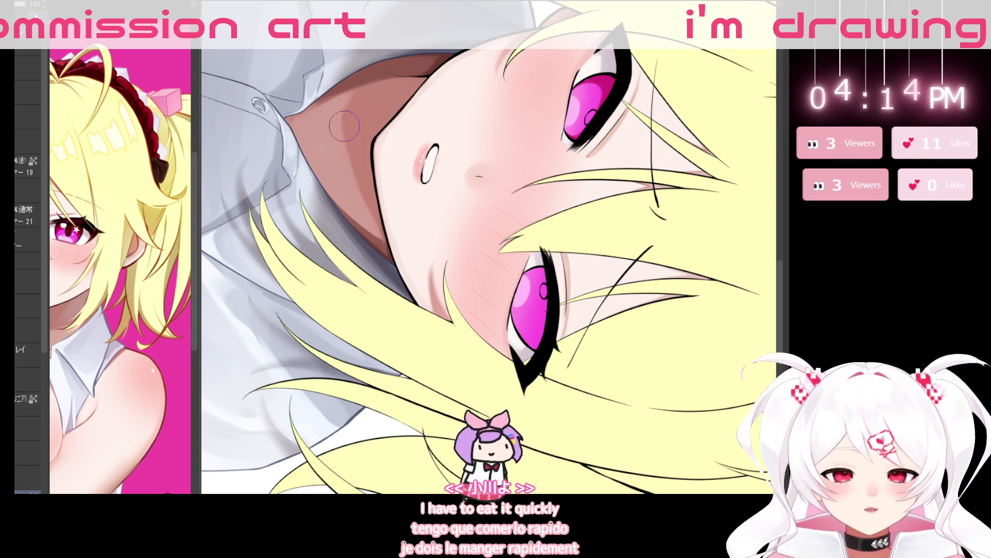
scroll(602, 78, up, 5)
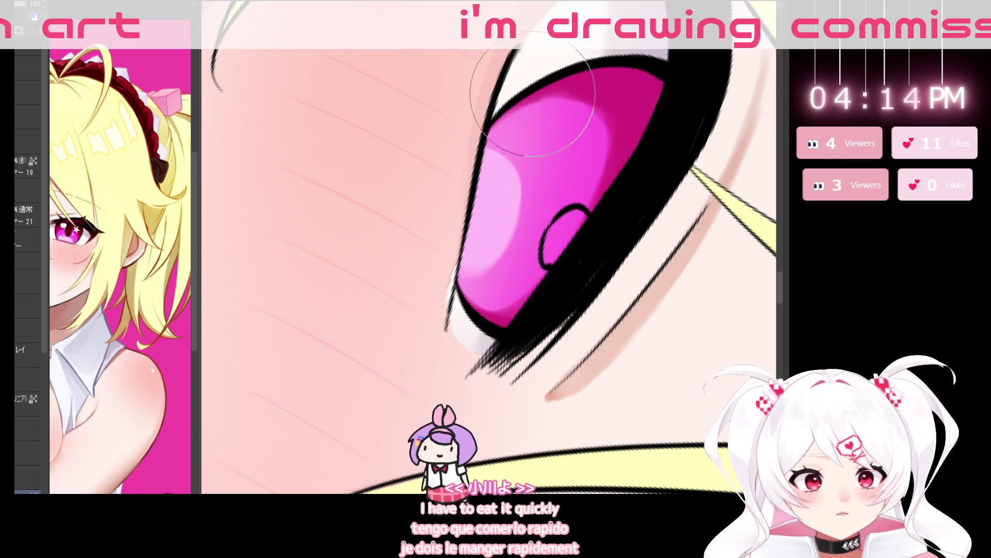
Shrink the brush one size for iris detail and readjust the zoom on the eye
key(bracketleft)
key(bracketleft)
key(bracketleft)
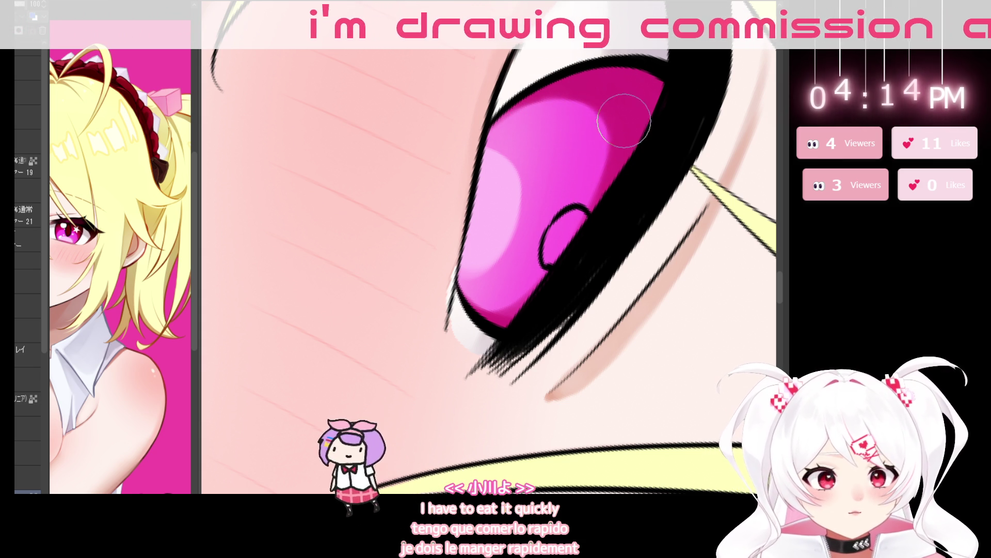
scroll(642, 210, down, 5)
scroll(595, 168, up, 3)
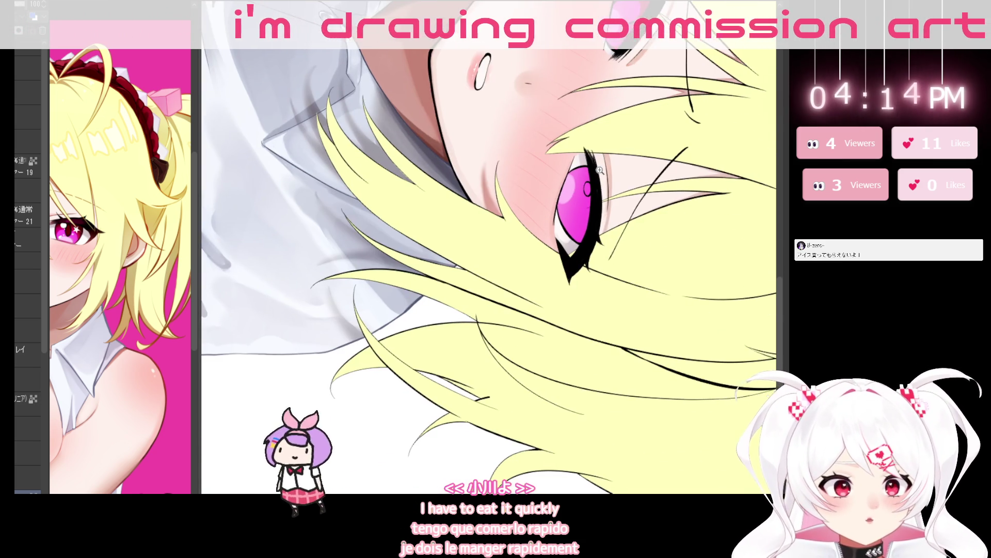
scroll(595, 168, up, 2)
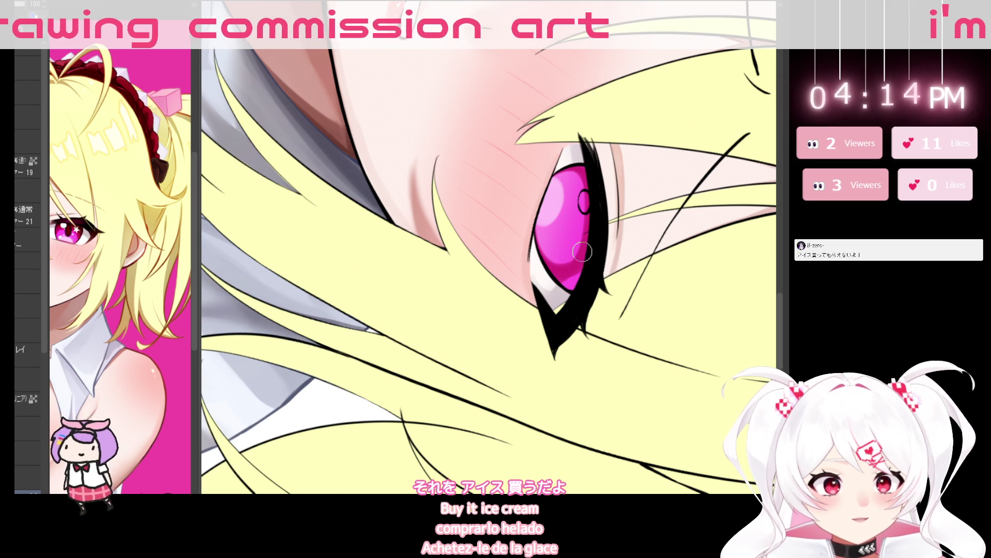
scroll(628, 311, down, 3)
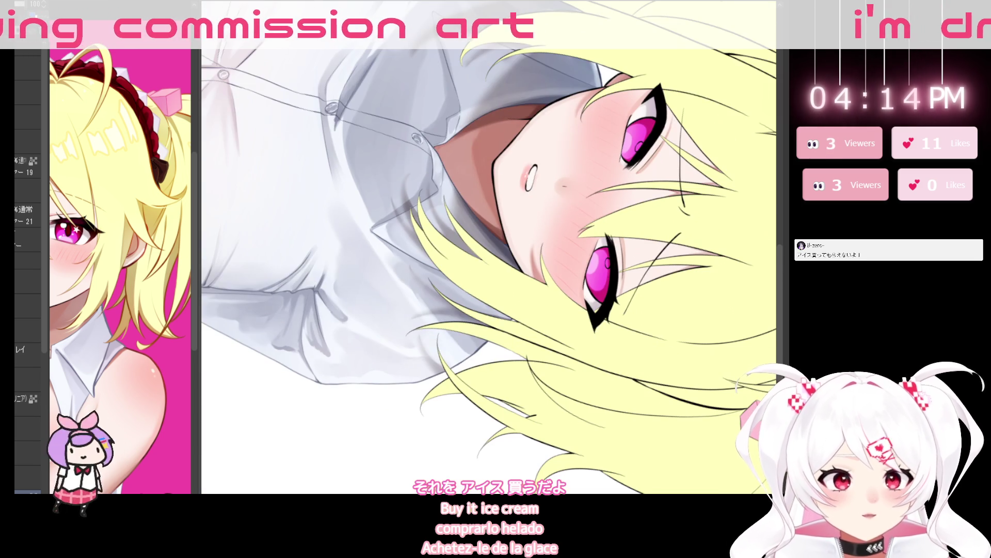
Zoom in, pan the lower eye toward the top of the view, and rotate it more upright
scroll(634, 272, up, 5)
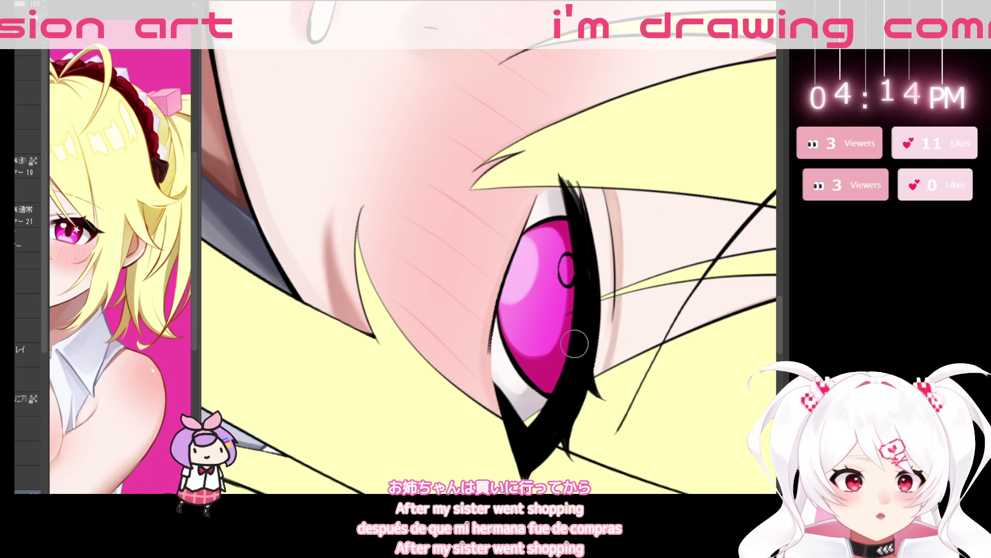
mouse_move(524, 400)
mouse_down()
mouse_move(581, 292)
mouse_move(517, 416)
mouse_up()
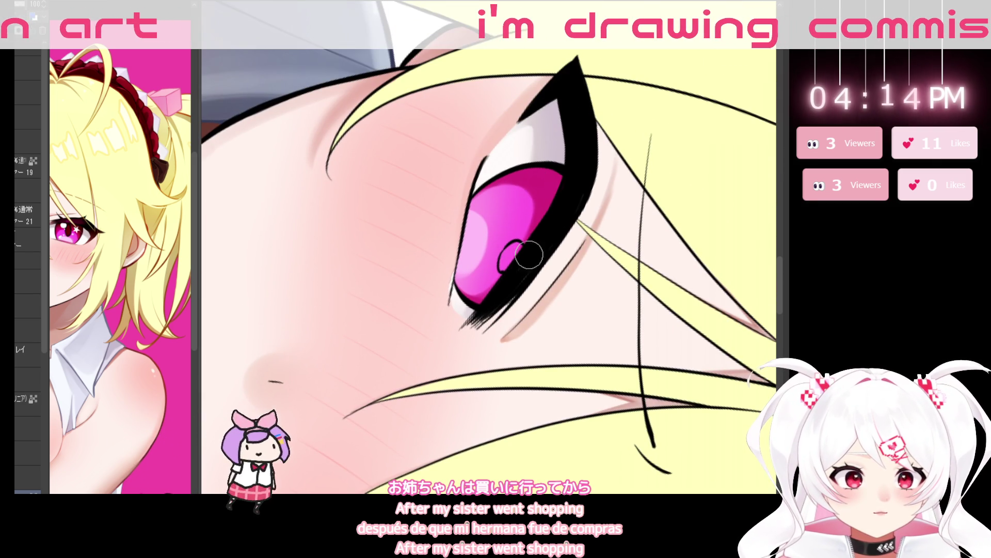
mouse_move(591, 423)
mouse_down()
mouse_move(601, 339)
mouse_move(609, 382)
mouse_move(547, 270)
mouse_move(521, 320)
mouse_move(444, 369)
mouse_up()
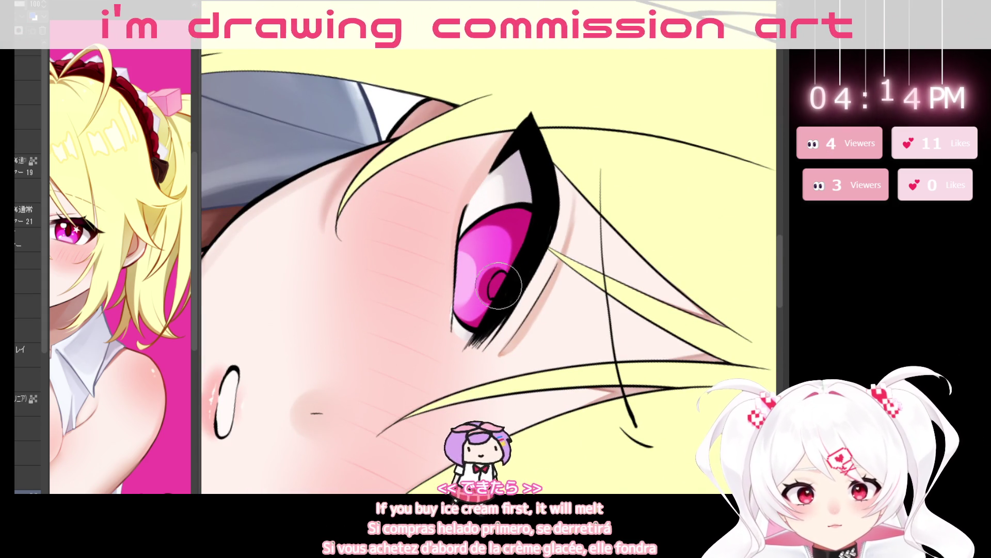
mouse_move(508, 286)
mouse_down()
mouse_move(527, 261)
mouse_move(456, 297)
mouse_up()
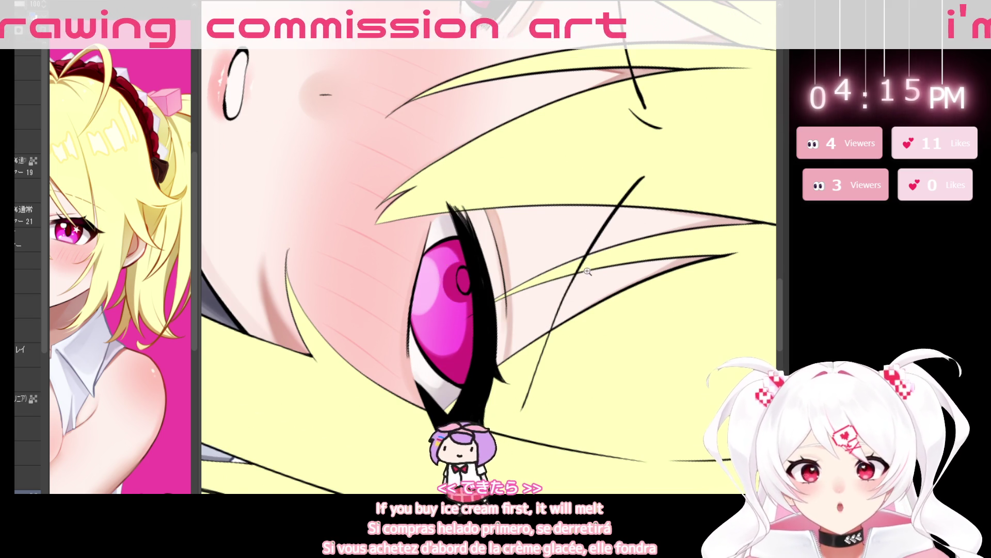
Reset and zoom in on the upright face, zoom the Sub View onto the reference eye, then rotate clockwise
key(ctrl+0)
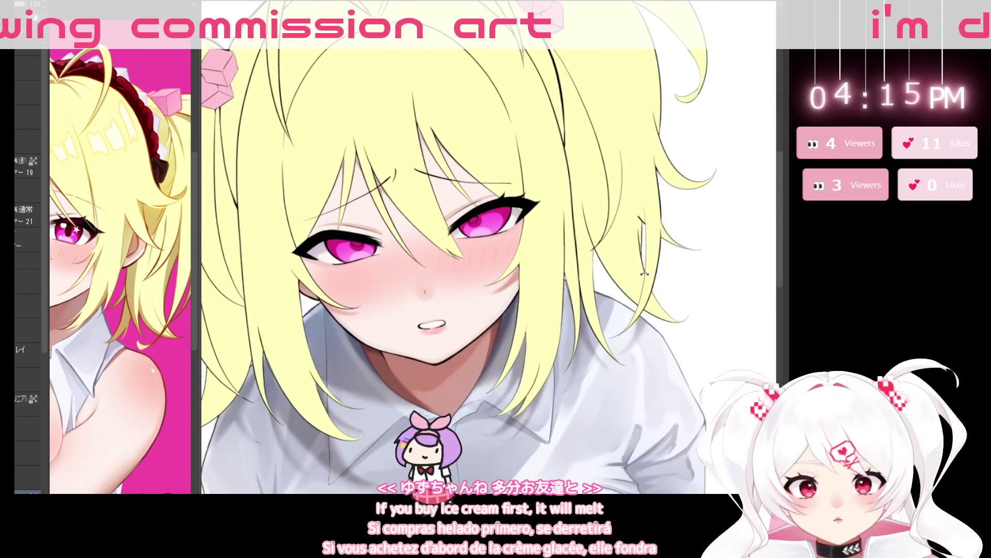
key(ctrl+equal)
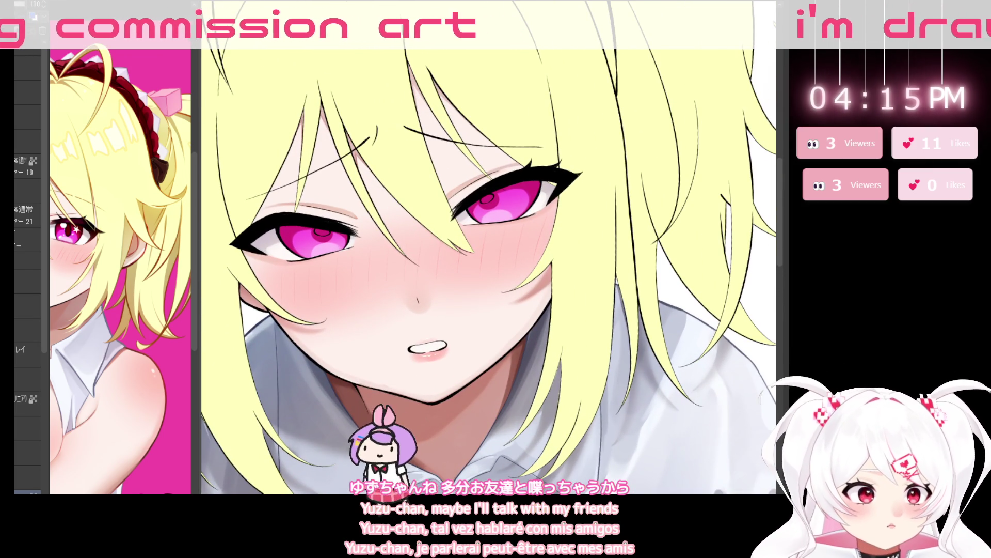
drag(744, 392, 752, 377)
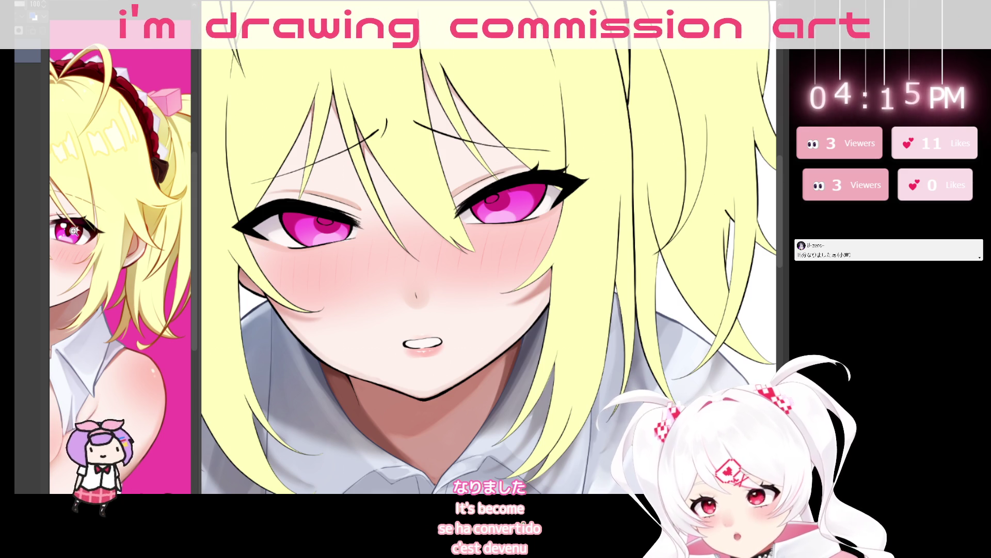
scroll(81, 231, up, 5)
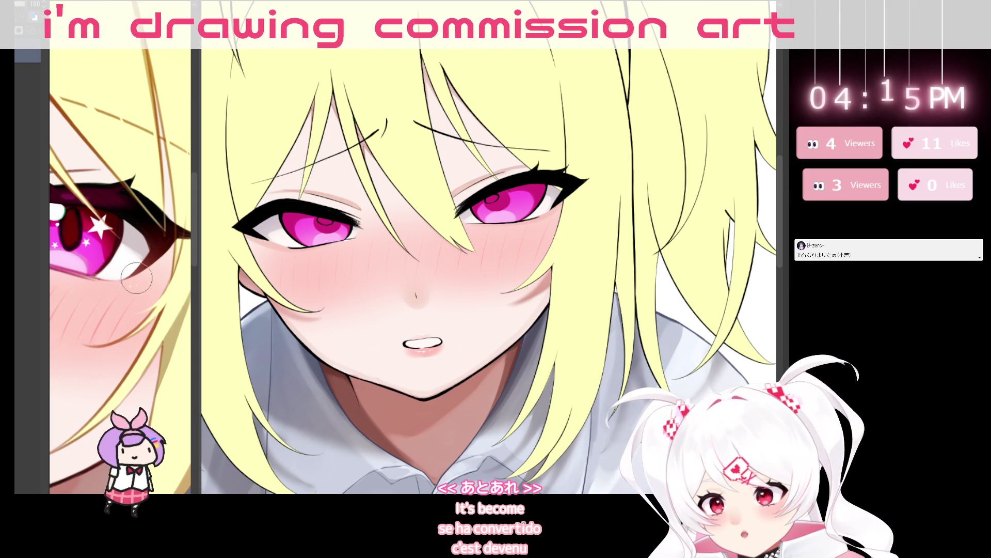
mouse_move(604, 289)
mouse_down()
mouse_move(581, 338)
mouse_move(547, 330)
mouse_move(602, 146)
mouse_up()
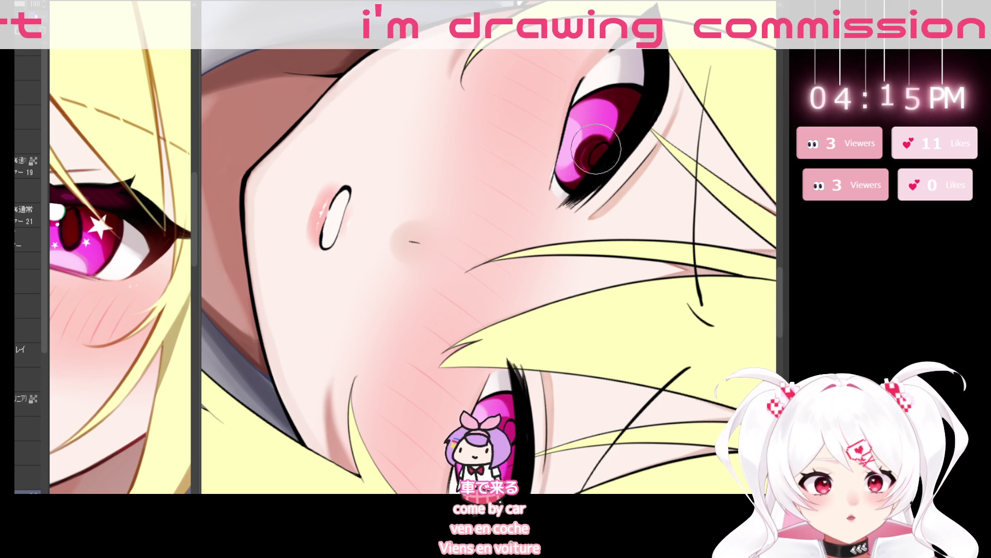
Paint the lower iris's pupil darker and larger, then pull back to see the whole face
scroll(472, 295, down, 5)
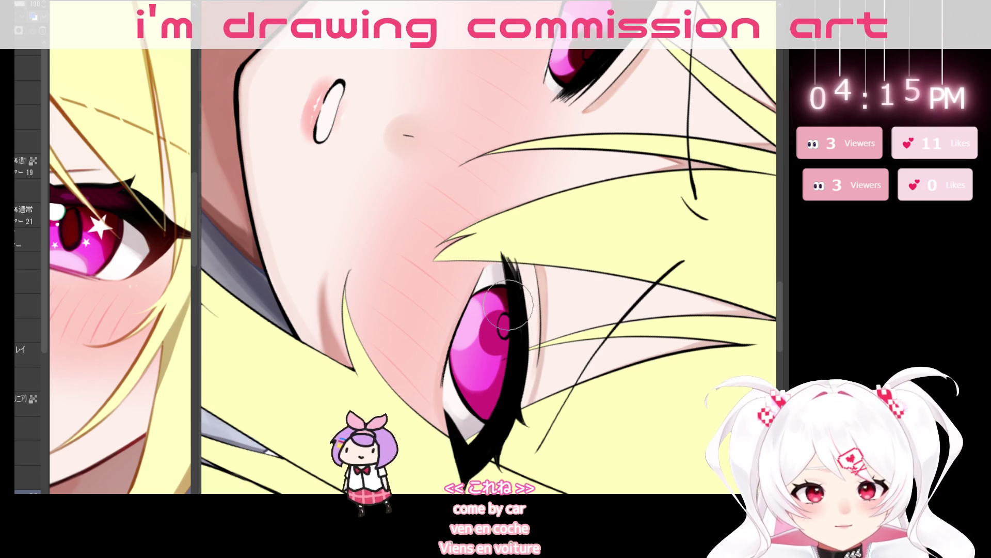
drag(496, 329, 491, 333)
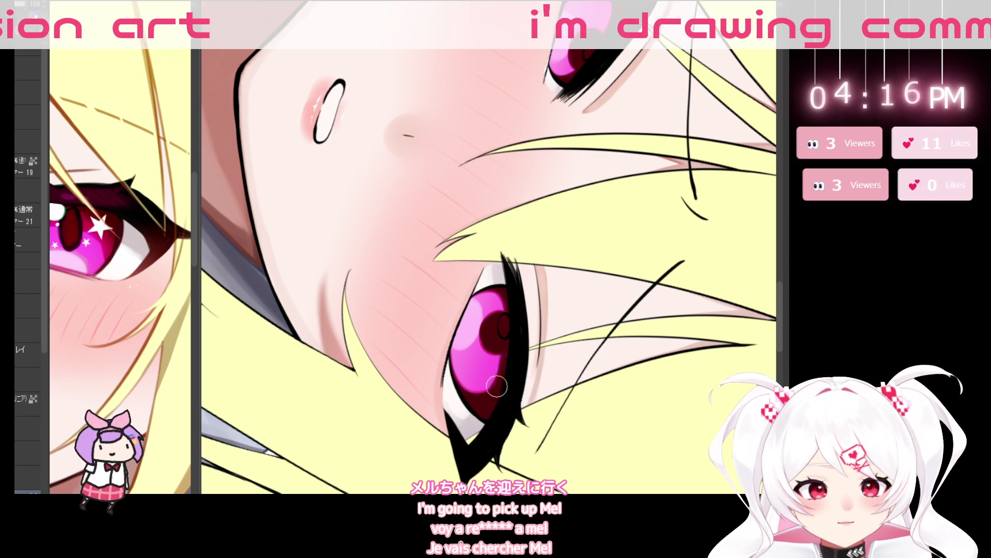
mouse_move(516, 378)
mouse_down()
mouse_move(636, 270)
mouse_move(633, 299)
mouse_move(547, 408)
mouse_move(516, 418)
mouse_up()
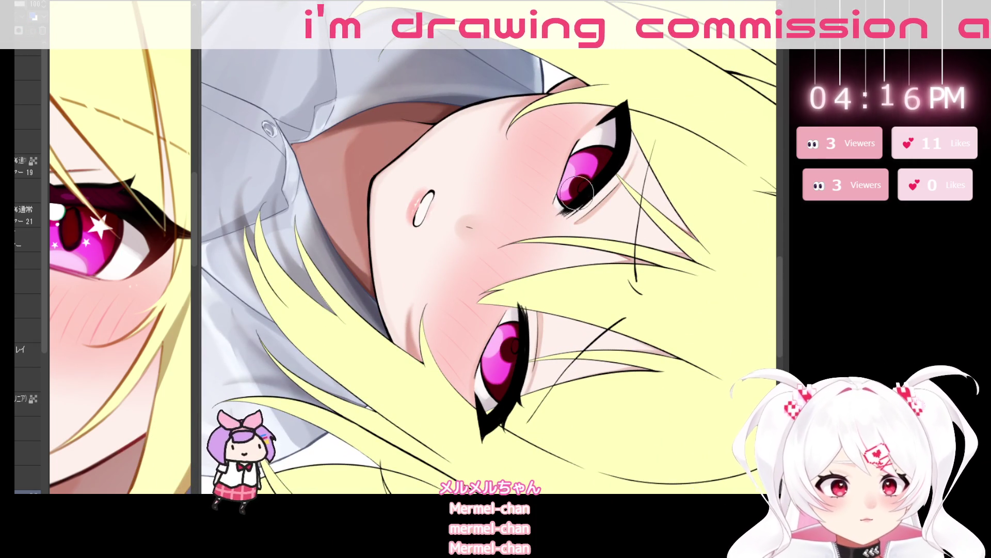
Zoom and turn the view onto the eye, then paint a small white catchlight dot in the pupil
scroll(587, 178, up, 5)
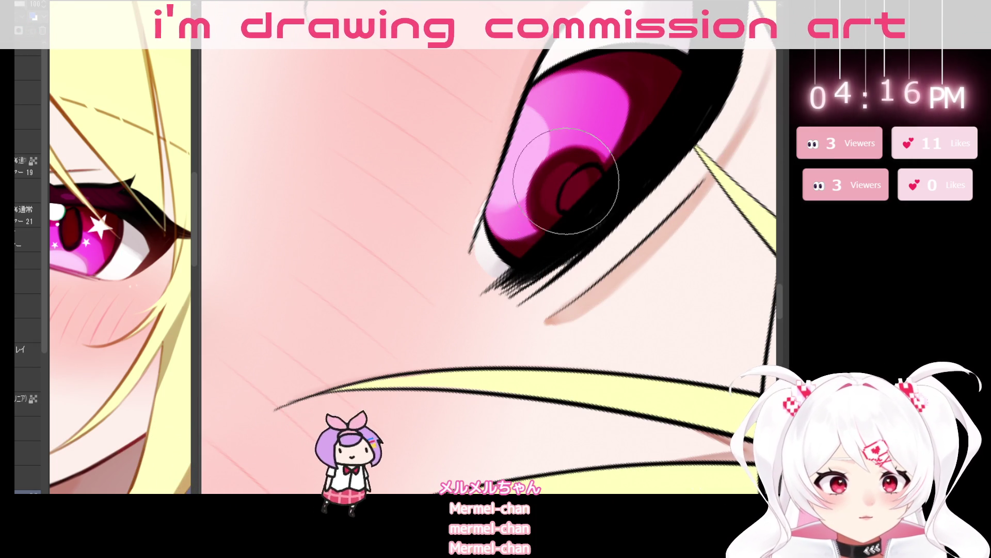
scroll(563, 383, down, 5)
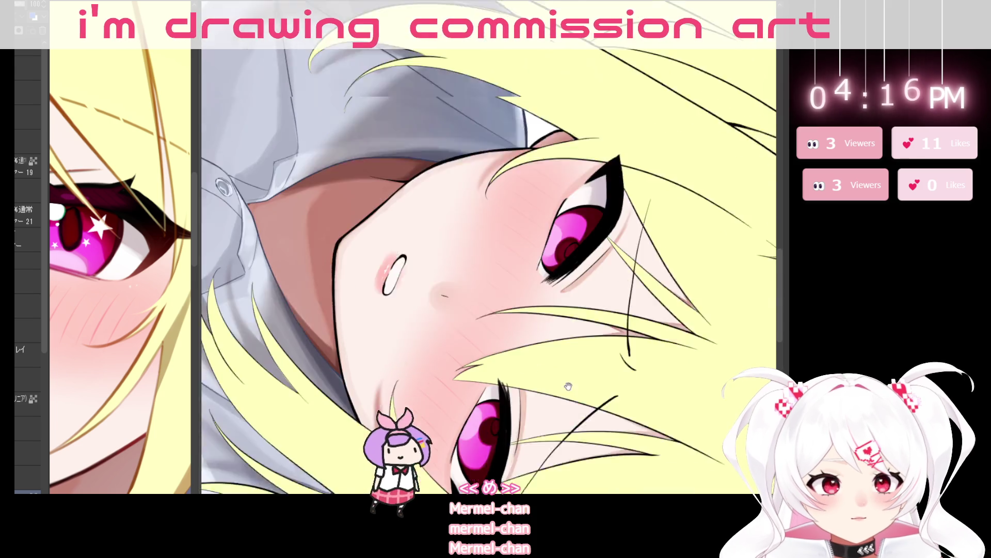
scroll(549, 336, up, 5)
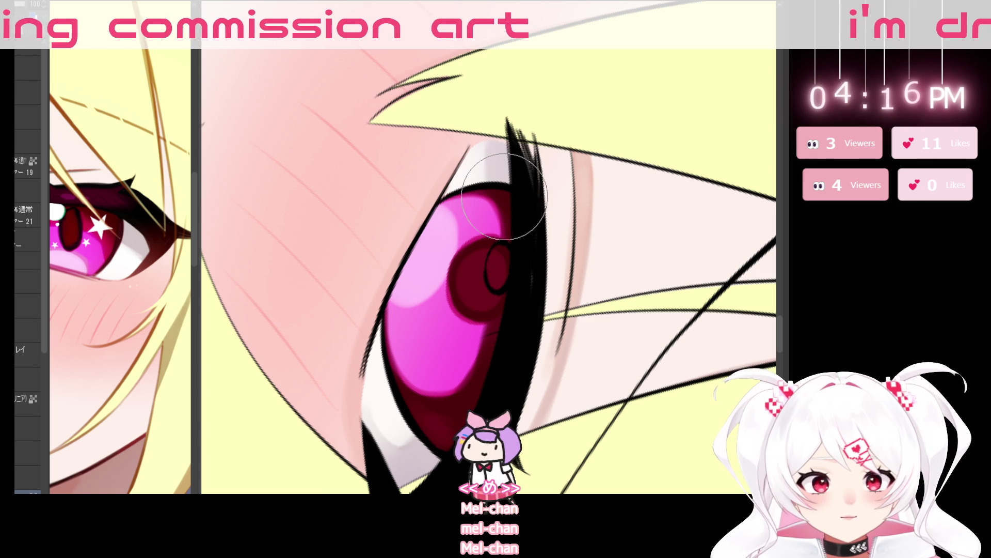
scroll(579, 250, down, 2)
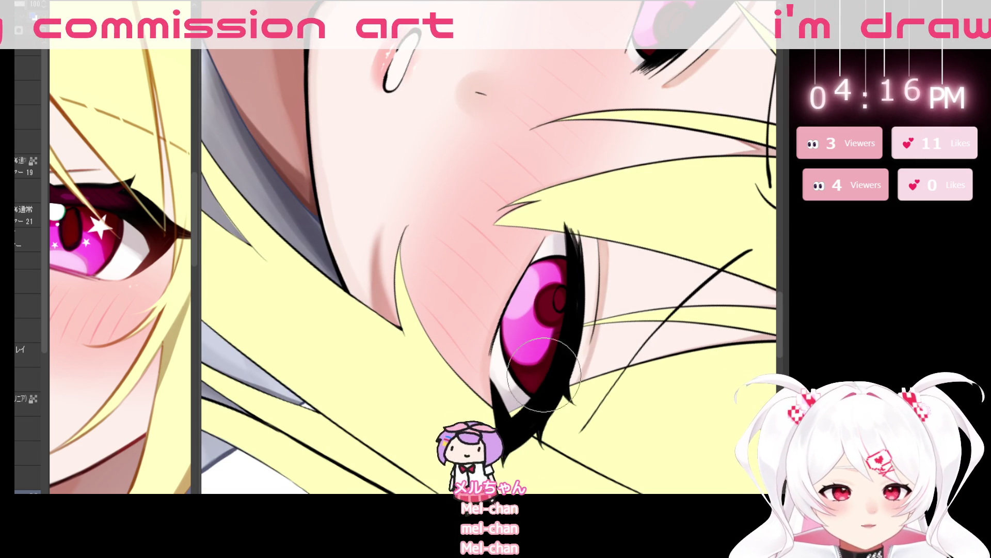
mouse_move(557, 360)
mouse_down()
mouse_move(593, 316)
mouse_move(561, 208)
mouse_up()
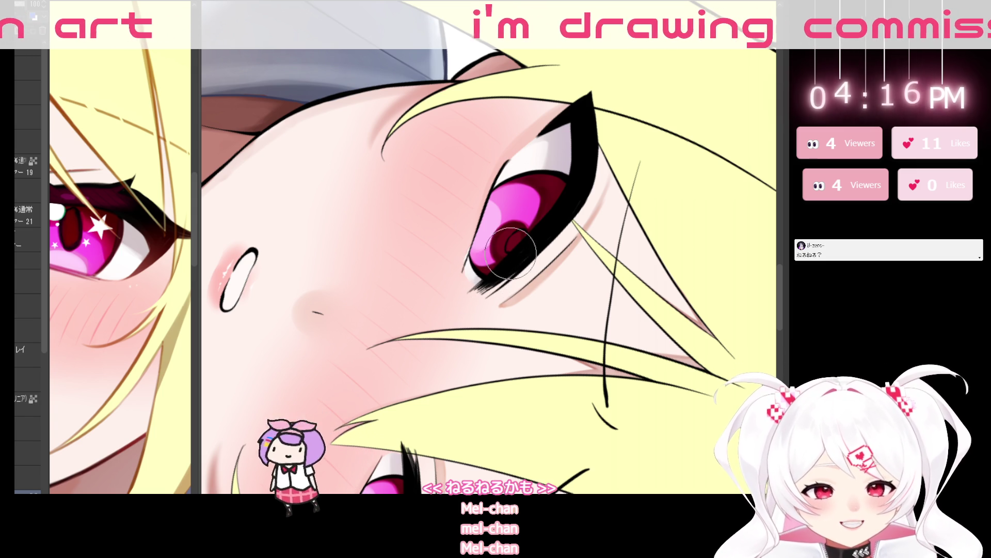
mouse_move(496, 279)
mouse_down()
mouse_move(665, 227)
mouse_move(635, 362)
mouse_move(503, 451)
mouse_move(372, 408)
mouse_up()
scroll(625, 387, up, 2)
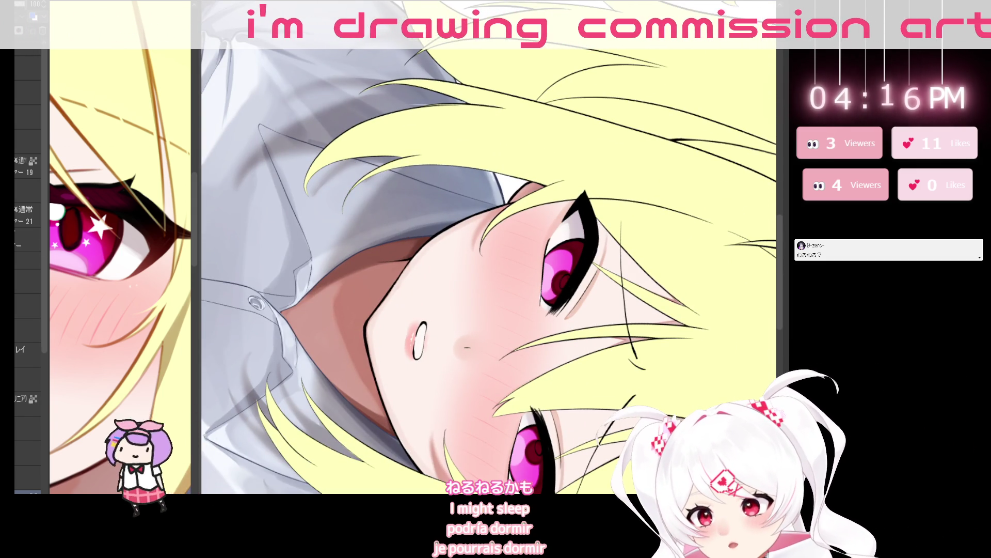
scroll(577, 275, up, 3)
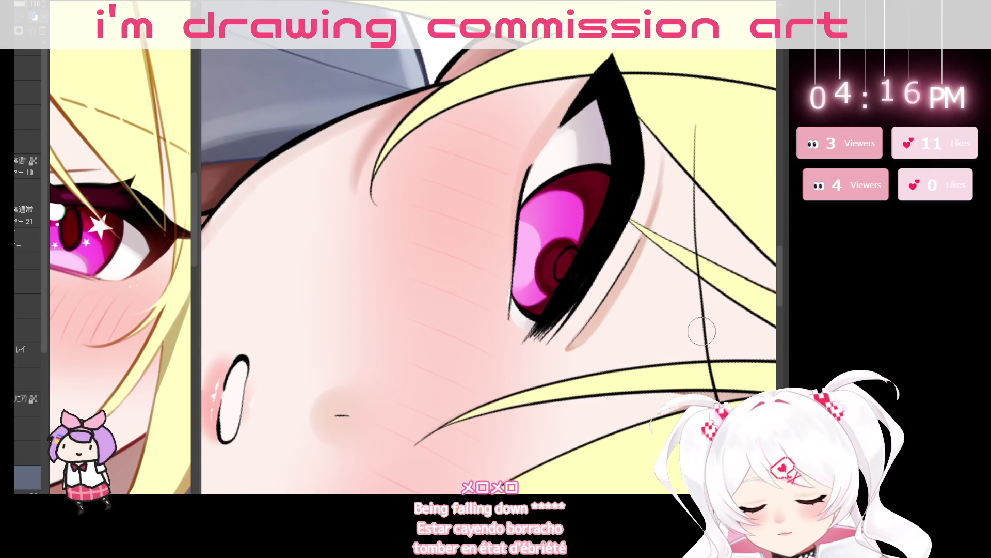
drag(562, 270, 568, 260)
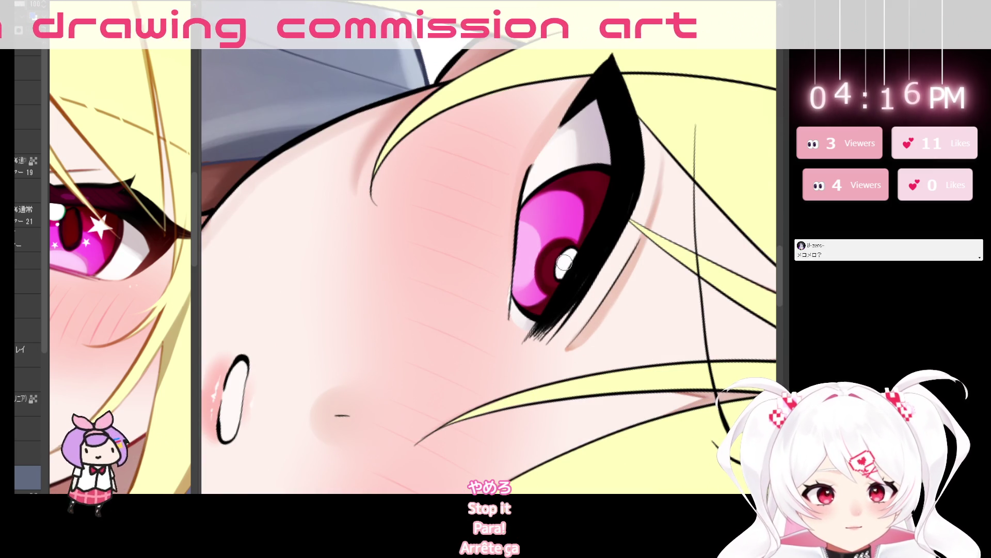
drag(563, 267, 531, 275)
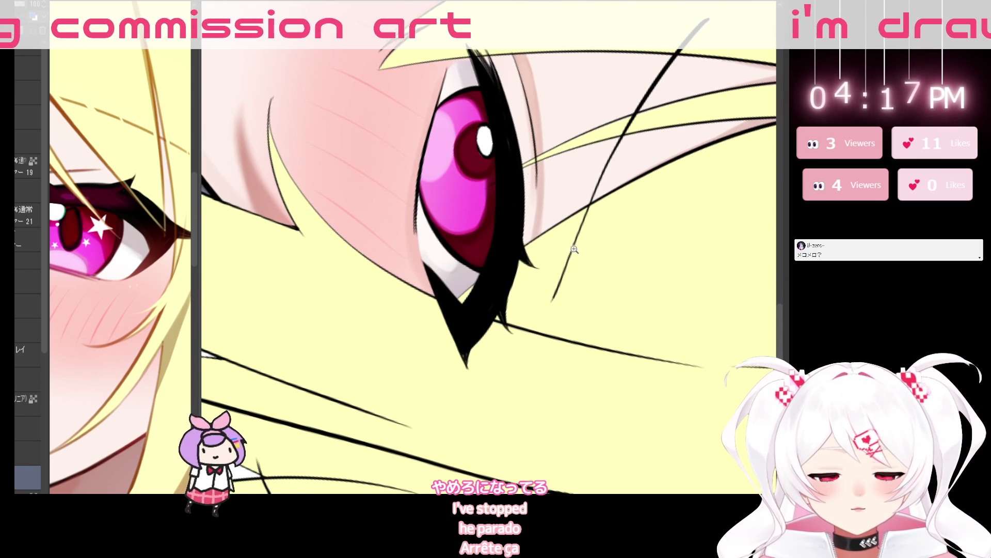
scroll(603, 297, down, 3)
mouse_move(603, 297)
mouse_down()
mouse_move(426, 354)
mouse_move(449, 360)
mouse_move(506, 278)
mouse_up()
scroll(519, 206, up, 5)
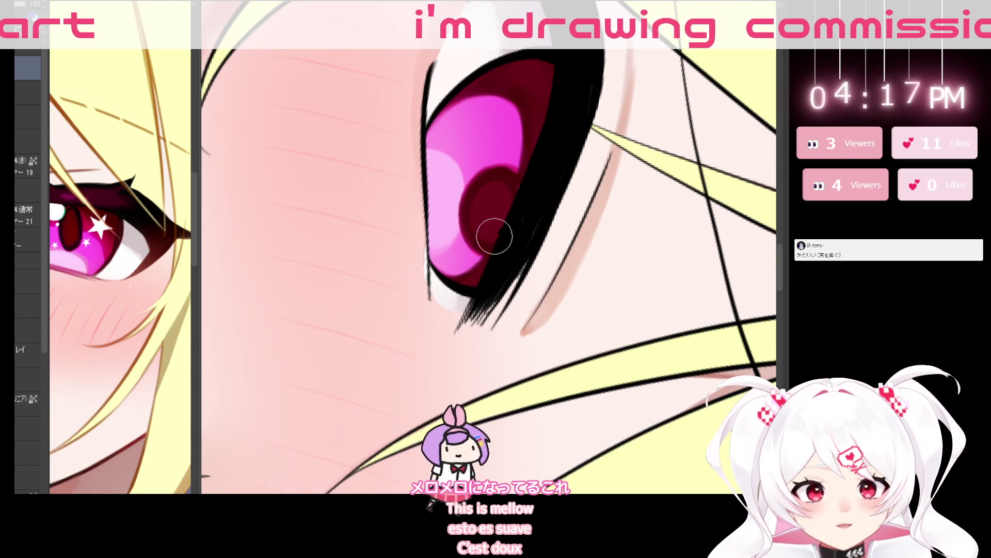
scroll(544, 219, down, 5)
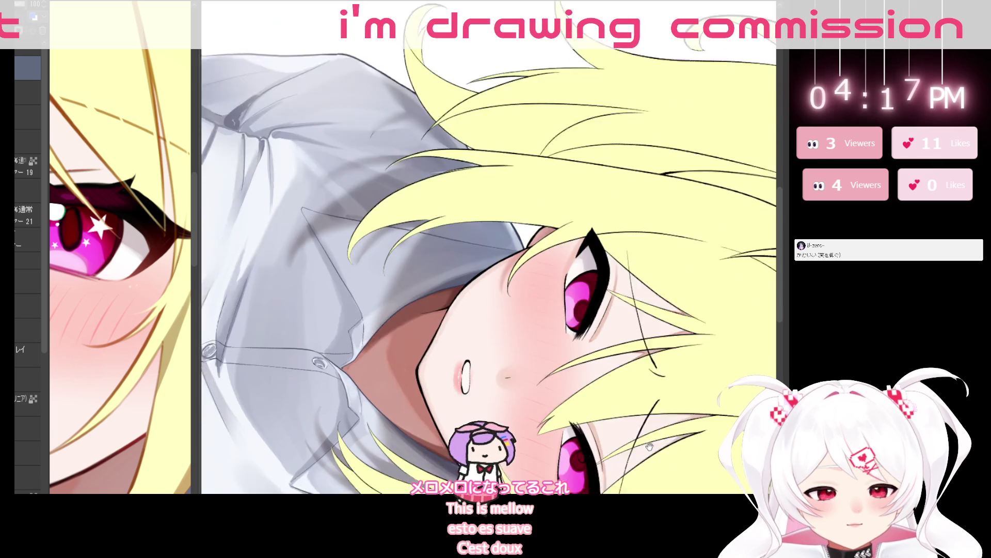
scroll(478, 316, up, 5)
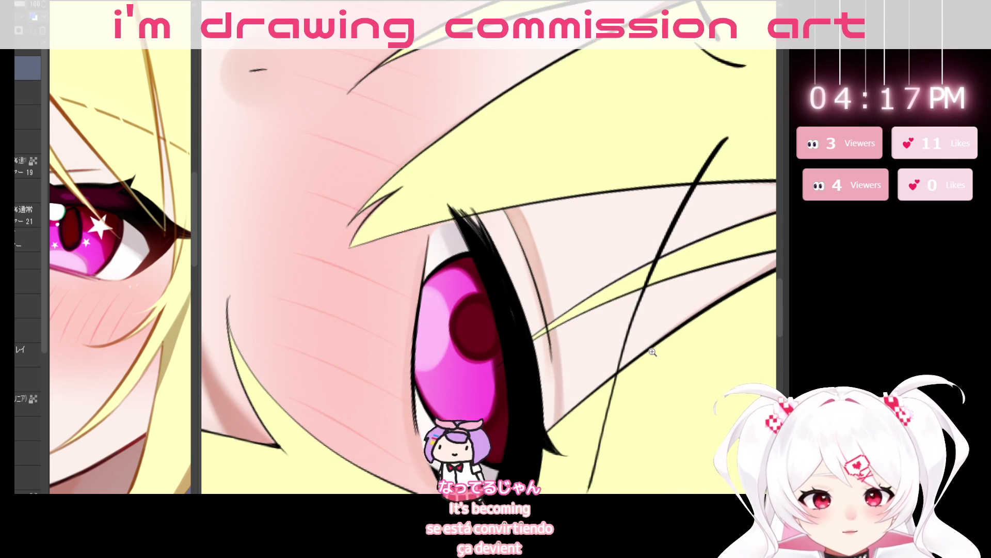
scroll(489, 272, down, 5)
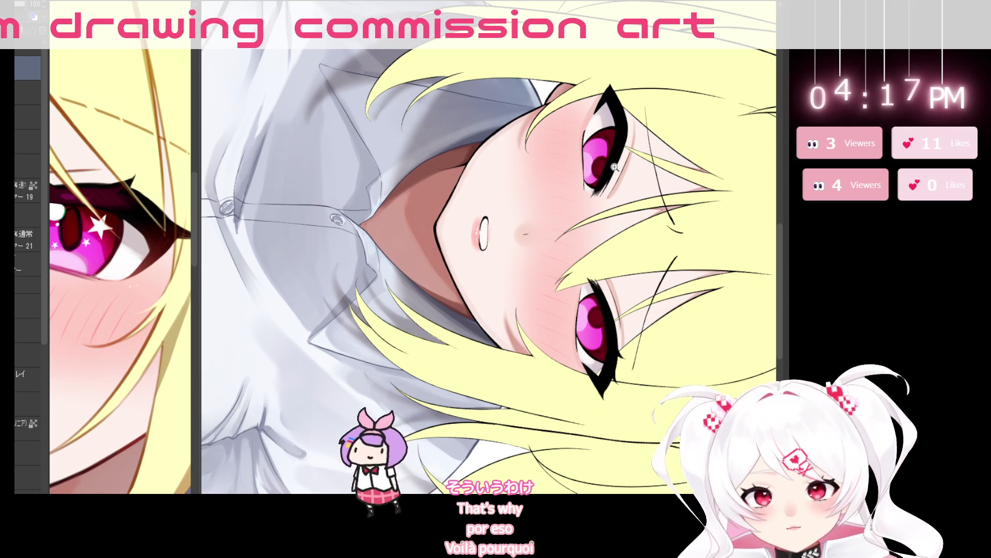
scroll(644, 170, up, 3)
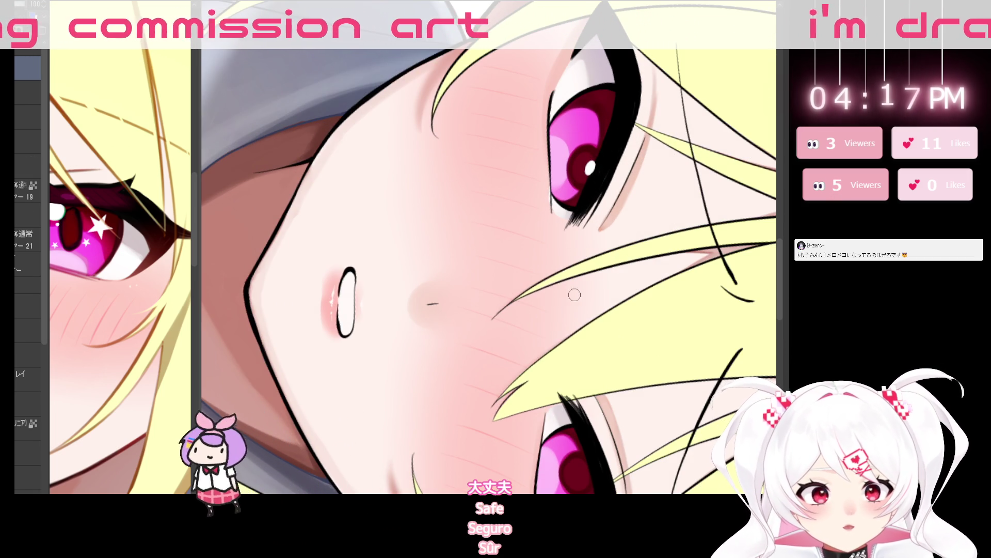
scroll(607, 415, down, 3)
scroll(607, 414, up, 4)
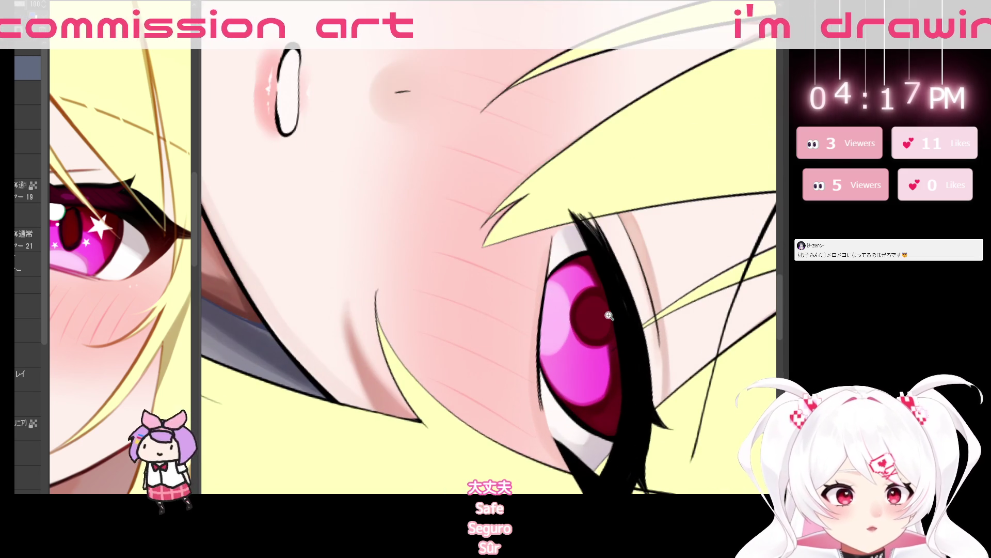
scroll(485, 120, down, 2)
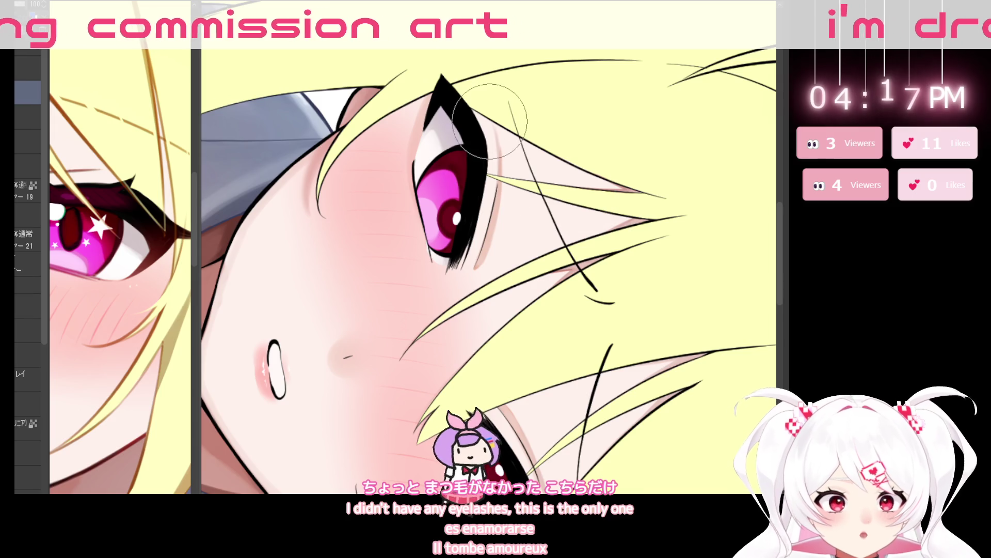
key(bracketleft)
key(bracketleft)
key(bracketleft)
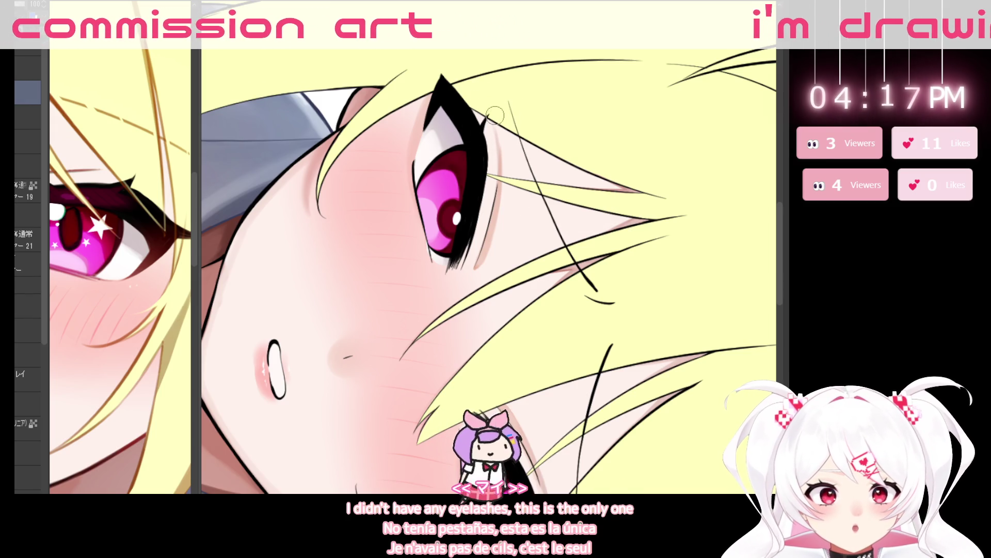